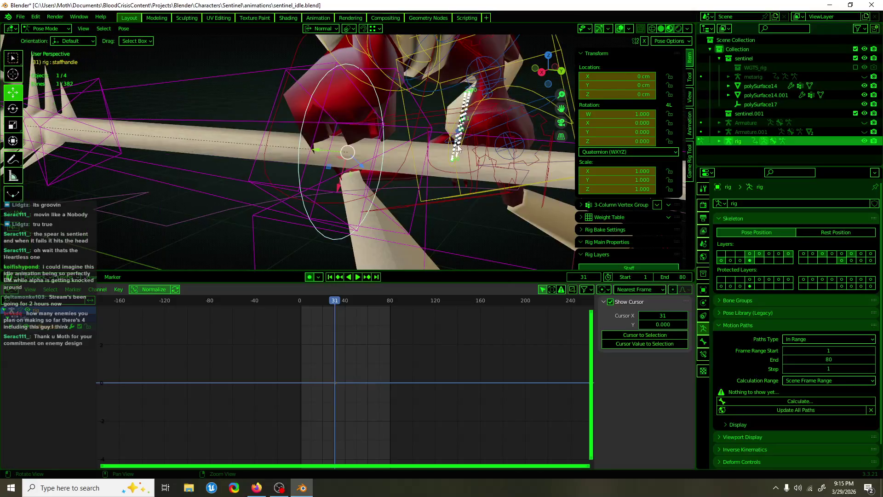
Abandon a trial staff-control tweak, then move the hand_socket bone to a new grip position
key("ctrl+z")
left_click(277, 77)
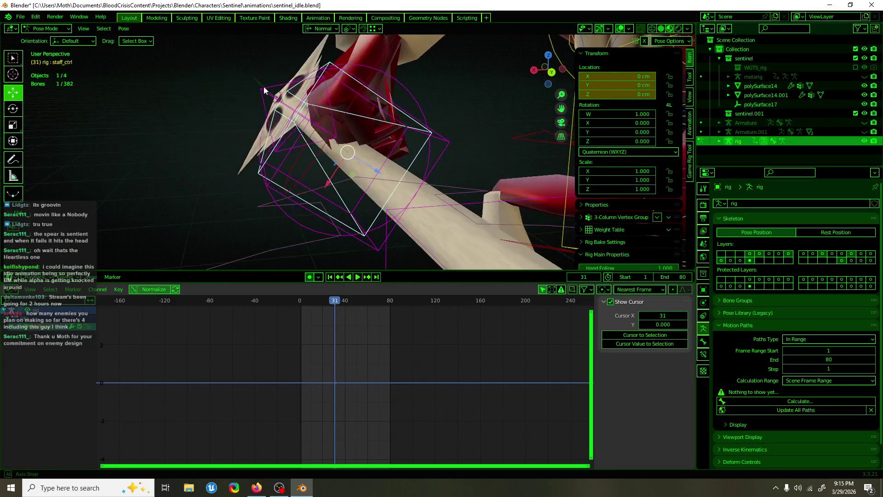
key("r")
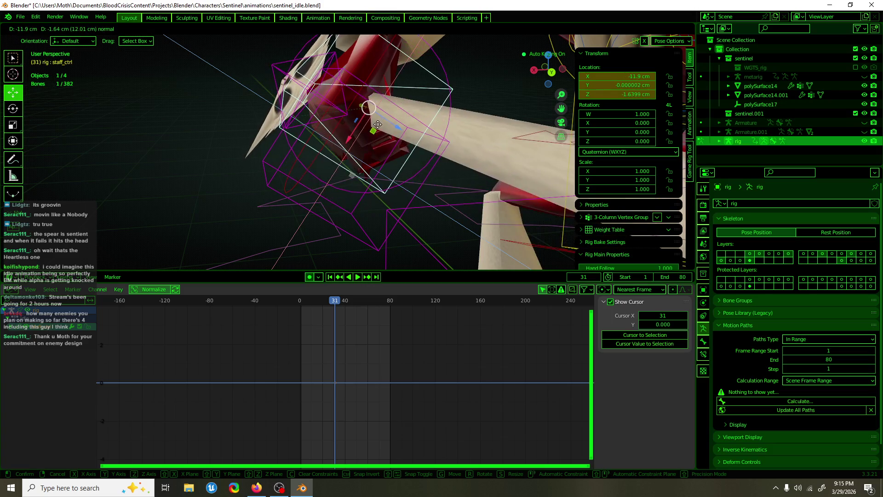
key("Escape")
left_click(283, 167)
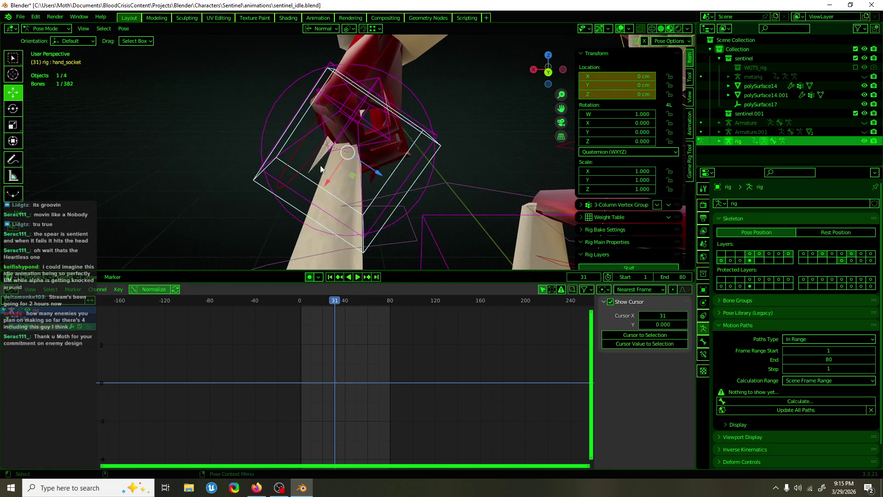
key("g")
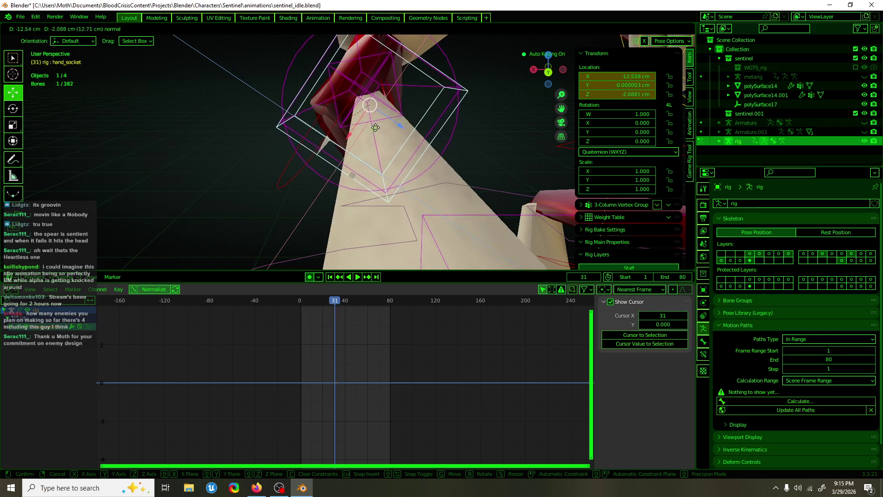
left_click(387, 134)
mouse_move(388, 134)
middle_mouse_down()
mouse_move(471, 132)
mouse_move(338, 140)
middle_mouse_up()
Rotate the hand socket about -20° around Z and shift it roughly 3 cm along X
key("shift+space")
key("r")
left_click_drag(339, 140, 322, 124)
mouse_move(321, 124)
middle_mouse_down()
mouse_move(333, 144)
mouse_move(171, 138)
mouse_move(154, 139)
mouse_move(137, 159)
middle_mouse_up()
key("shift+space")
key("g")
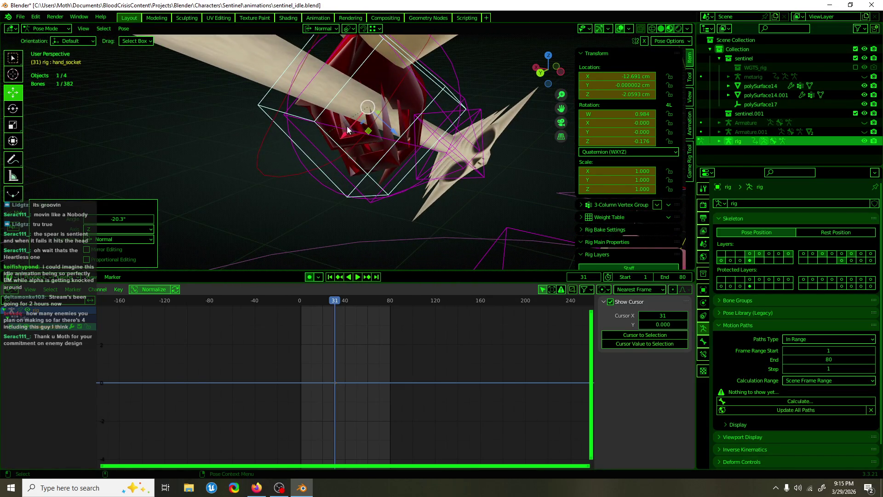
left_click_drag(347, 129, 317, 149)
mouse_move(318, 148)
middle_mouse_down()
mouse_move(216, 134)
mouse_move(331, 120)
middle_mouse_up()
scroll(361, 110, "down", 4)
scroll(421, 124, "down", 2)
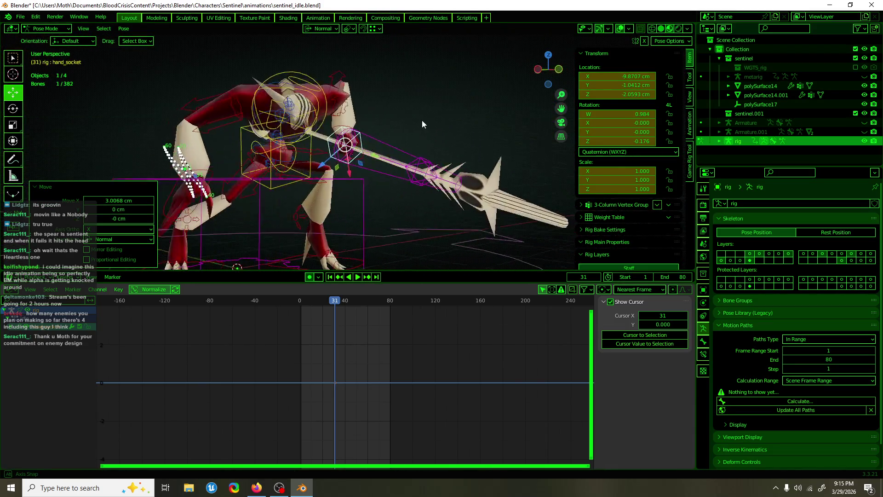
mouse_move(422, 119)
middle_mouse_down()
mouse_move(355, 120)
mouse_move(372, 126)
mouse_move(363, 144)
middle_mouse_up()
left_click(376, 127)
left_click(370, 150)
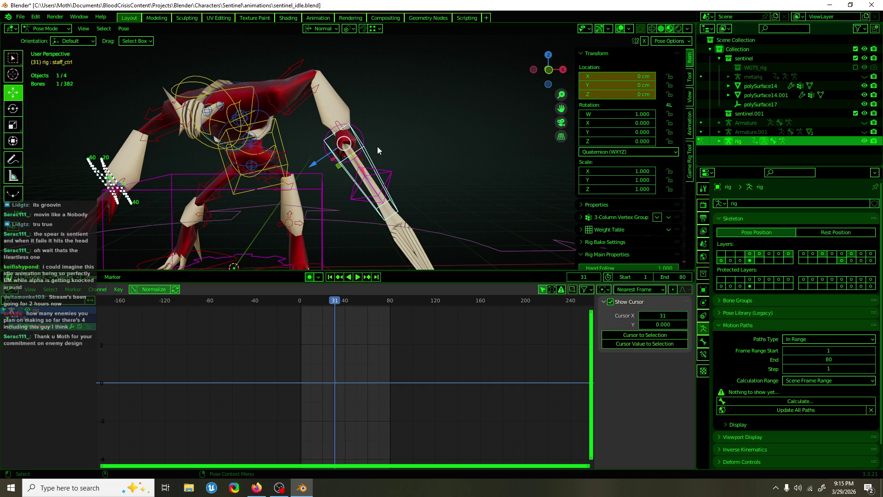
mouse_move(377, 146)
middle_mouse_down()
mouse_move(382, 135)
mouse_move(398, 151)
mouse_move(436, 160)
middle_mouse_up()
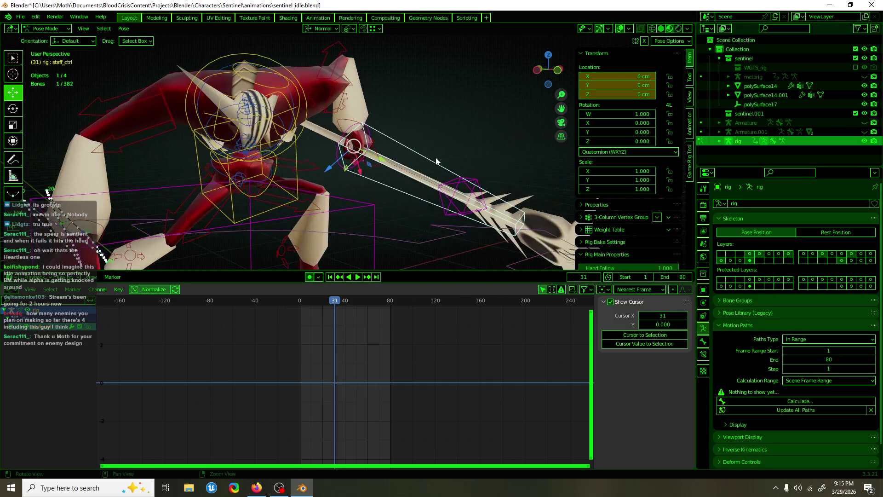
left_click(435, 167)
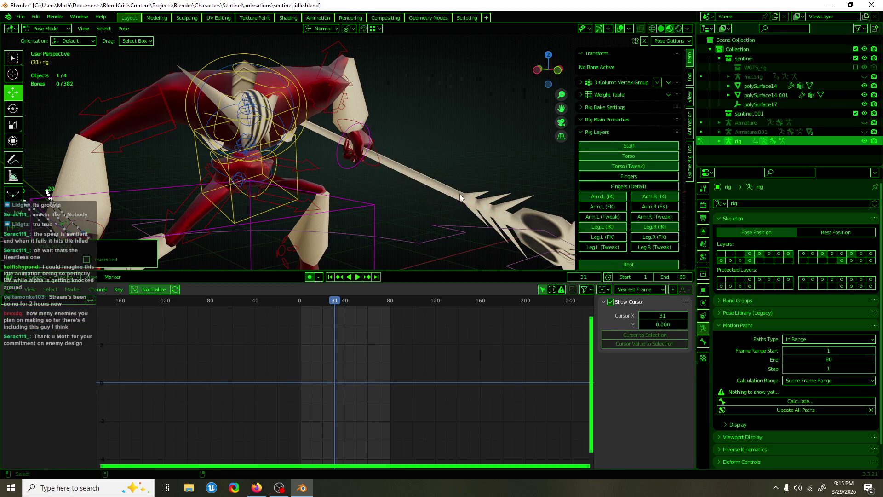
left_click(357, 169)
key("h")
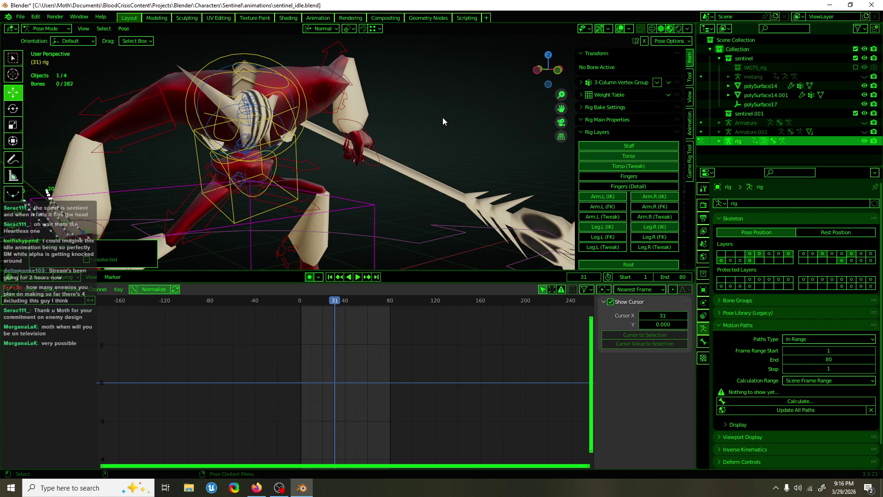
Play the idle animation from the first frame with the rig overlays hidden
left_click(362, 138)
middle_click_drag(362, 138, 364, 286)
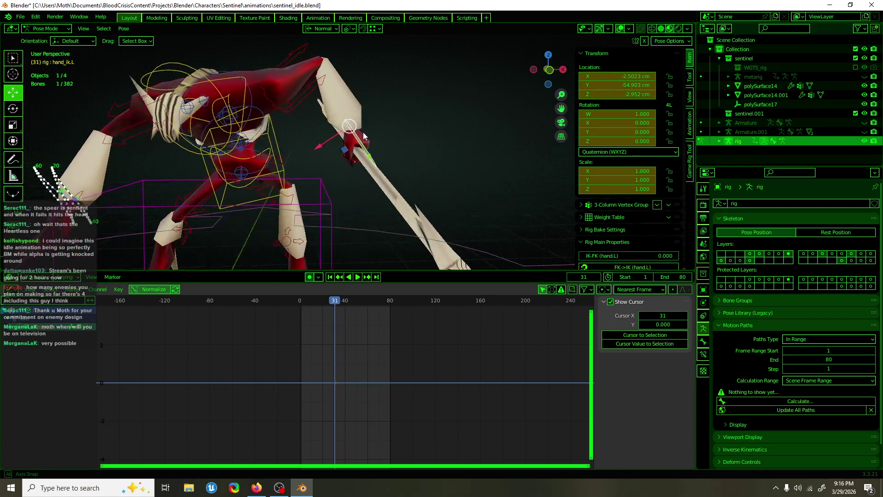
key("shift+Left")
key("space")
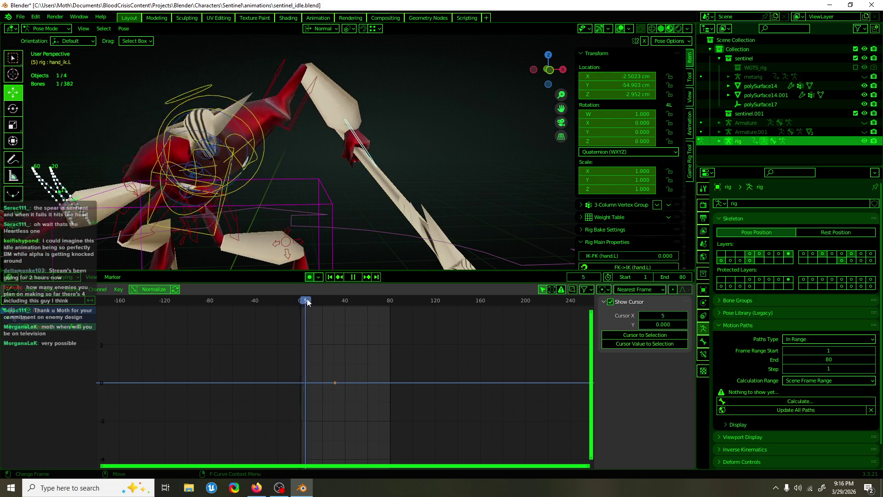
scroll(334, 173, "down", 3)
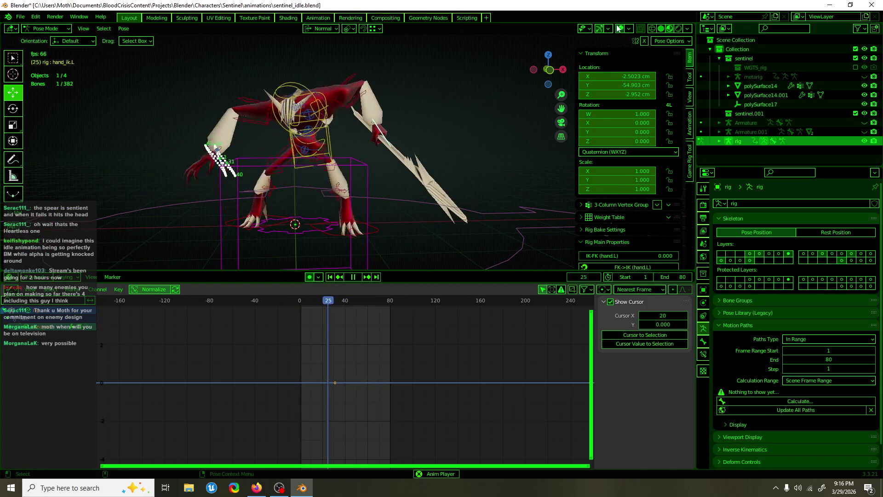
key("shift+alt+z")
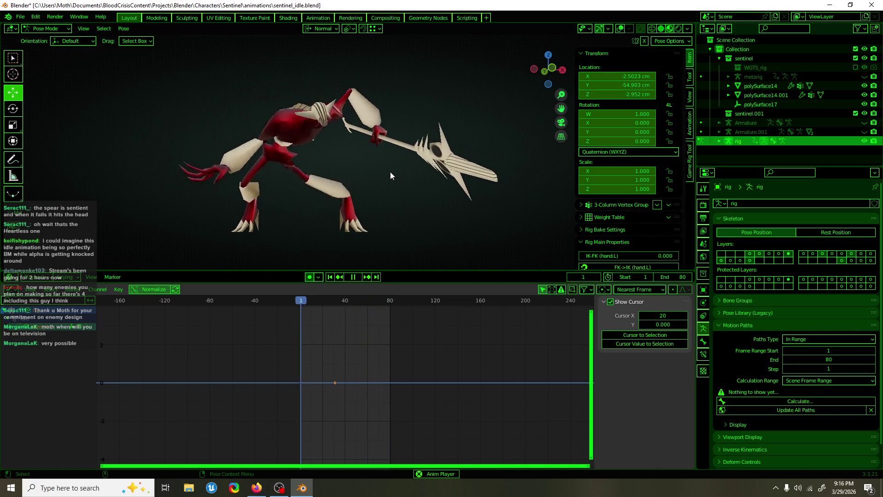
Restore the overlays, stop playback at frame 76 and select the shoulder.R bone
middle_click_drag(390, 172, 613, 47)
left_click(620, 28)
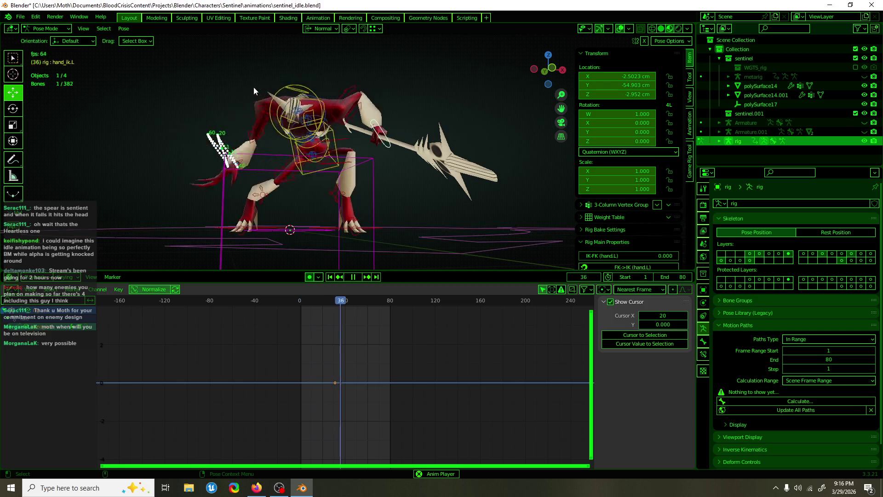
scroll(276, 119, "up", 2)
key("space")
left_click(286, 115)
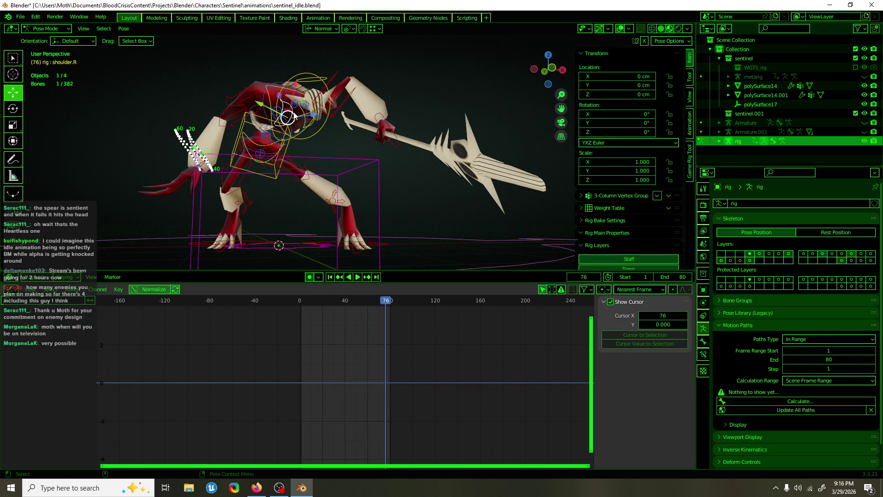
Keyframe the shoulder rotation at frame 0, copy its keys later on the timeline and scrub to preview
left_click(299, 301)
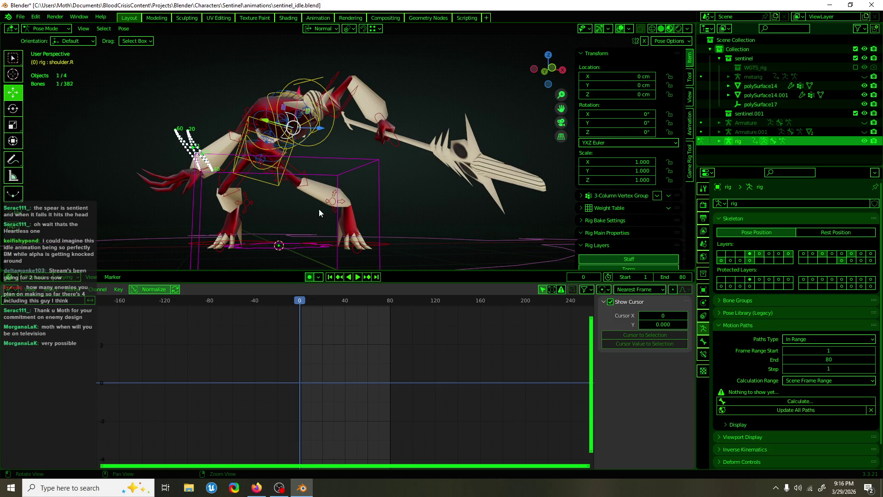
key("i")
left_click_drag(318, 363, 295, 388)
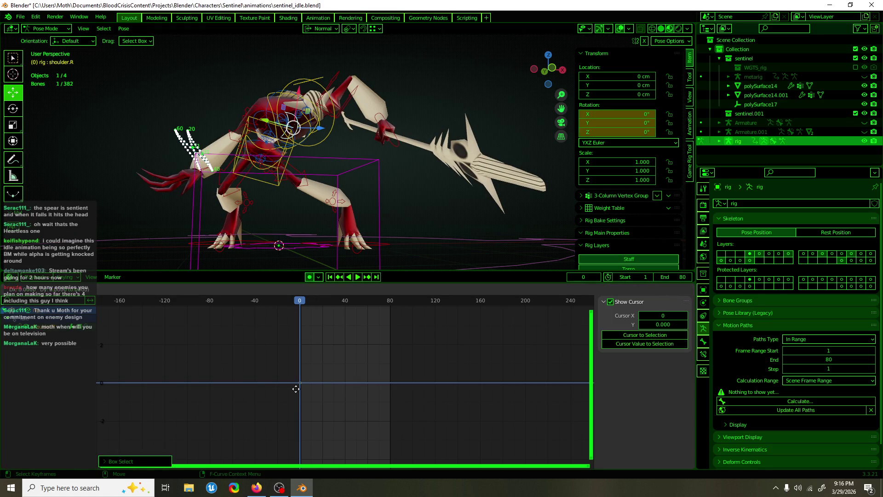
left_click(387, 399)
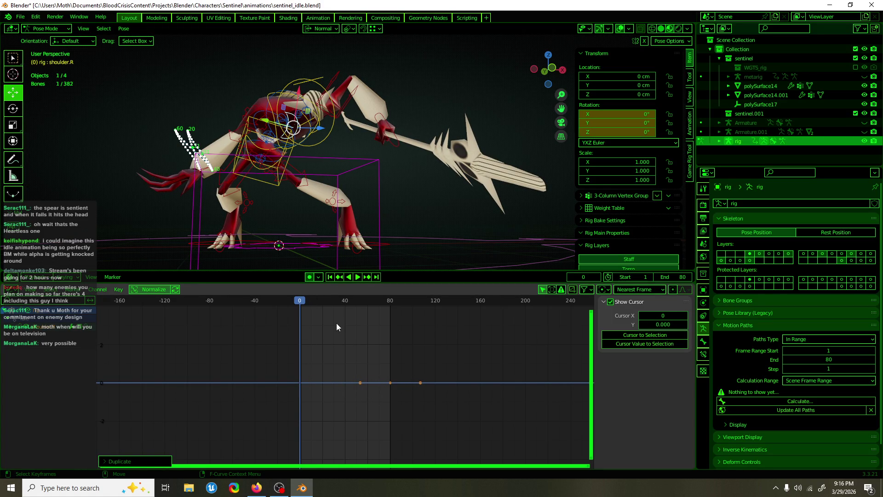
left_click_drag(346, 301, 306, 309)
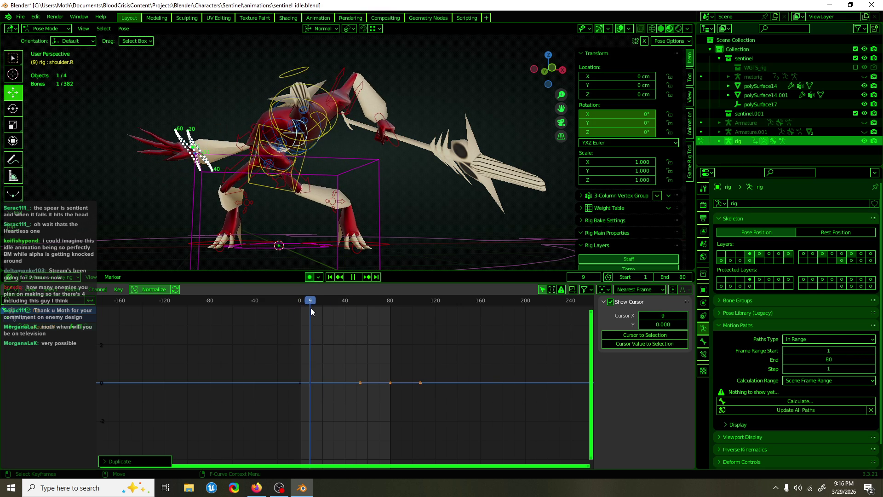
left_click_drag(306, 308, 301, 309)
scroll(325, 173, "up", 3)
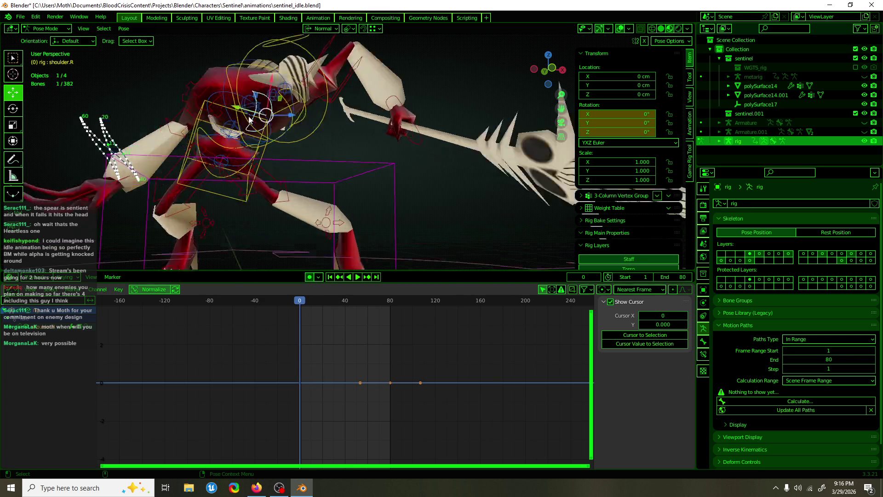
Rotate the right shoulder bone about 24.5 degrees
mouse_move(325, 173)
middle_mouse_down()
mouse_move(330, 145)
mouse_move(299, 157)
middle_mouse_up()
scroll(330, 145, "down", 2)
key("shift+space")
key("r")
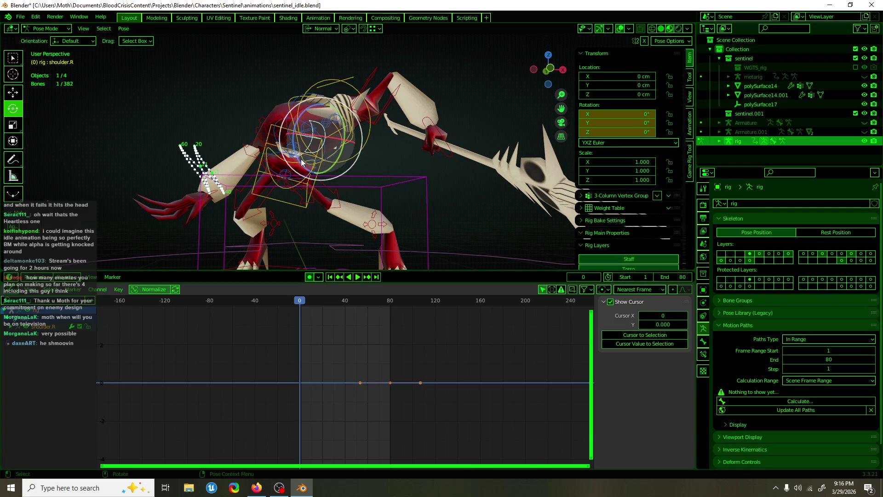
left_click_drag(302, 162, 350, 137)
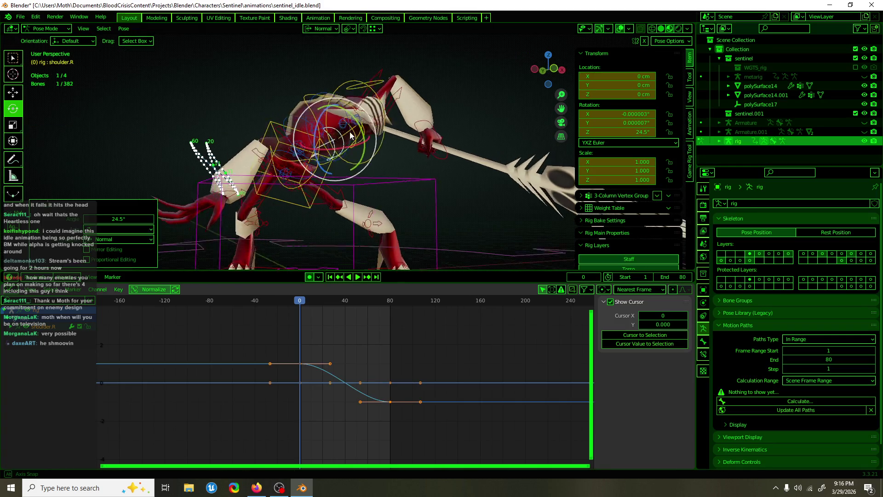
scroll(350, 136, "up", 5)
mouse_move(351, 137)
middle_mouse_down()
mouse_move(415, 112)
mouse_move(398, 69)
mouse_move(408, 72)
mouse_move(396, 102)
mouse_move(394, 79)
mouse_move(422, 115)
mouse_move(352, 91)
mouse_move(305, 99)
mouse_move(286, 124)
mouse_move(251, 137)
mouse_move(362, 111)
mouse_move(375, 129)
middle_mouse_up()
Select the polySurface14 body mesh and enter Edit Mode on it
key("ctrl+Tab")
left_click(401, 95)
key("Tab")
Merge two selected vertices at their center as a trial, then undo it
left_click(397, 102, "shift")
scroll(393, 99, "up", 5)
key("m")
left_click(412, 123)
key("ctrl+z")
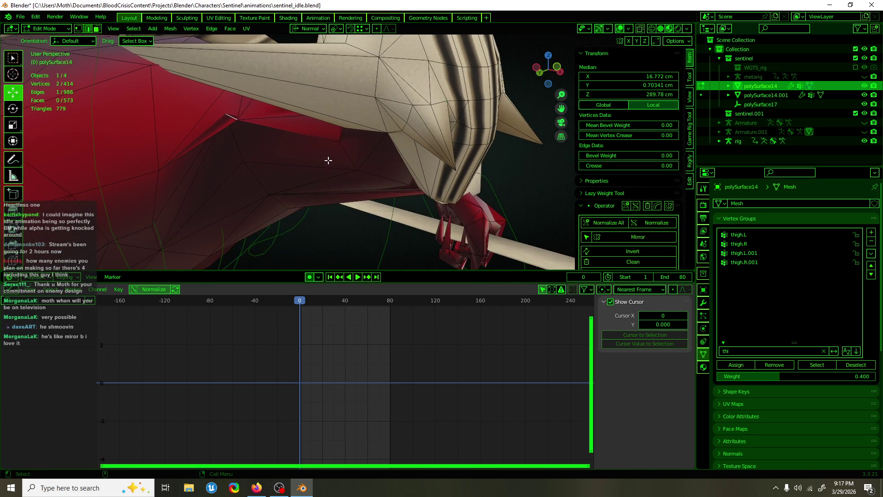
Check the mesh in Weight Paint, return to Object Mode, select the rig and enter Pose Mode
key("ctrl+Tab")
scroll(328, 160, "down", 3)
mouse_move(328, 161)
middle_mouse_down()
mouse_move(269, 175)
mouse_move(336, 184)
middle_mouse_up()
key("ctrl+Tab")
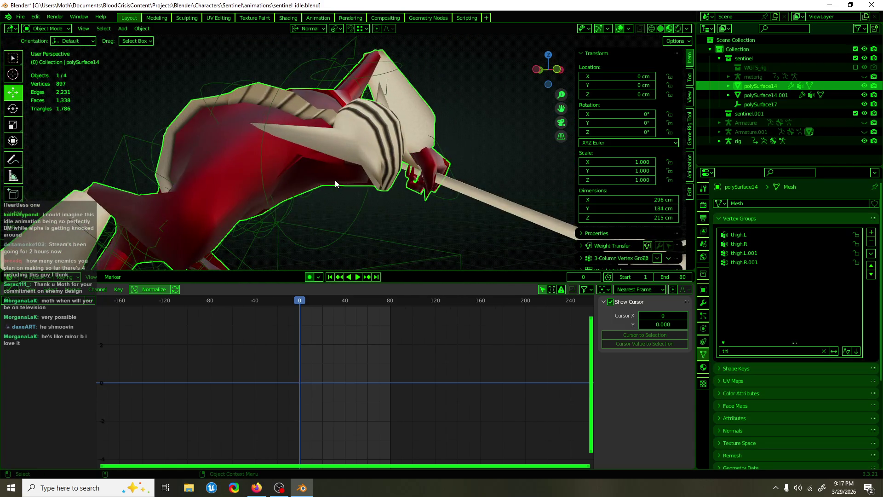
left_click(273, 229)
key("ctrl+Tab")
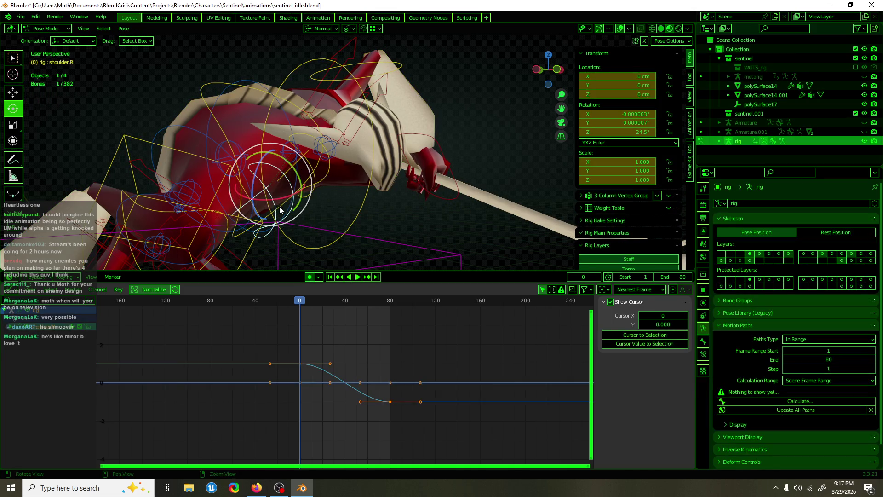
Box-select shoulder keys in the Graph Editor and start duplicating them, then cancel the move
mouse_move(282, 208)
middle_mouse_down()
mouse_move(253, 200)
mouse_move(299, 198)
middle_mouse_up()
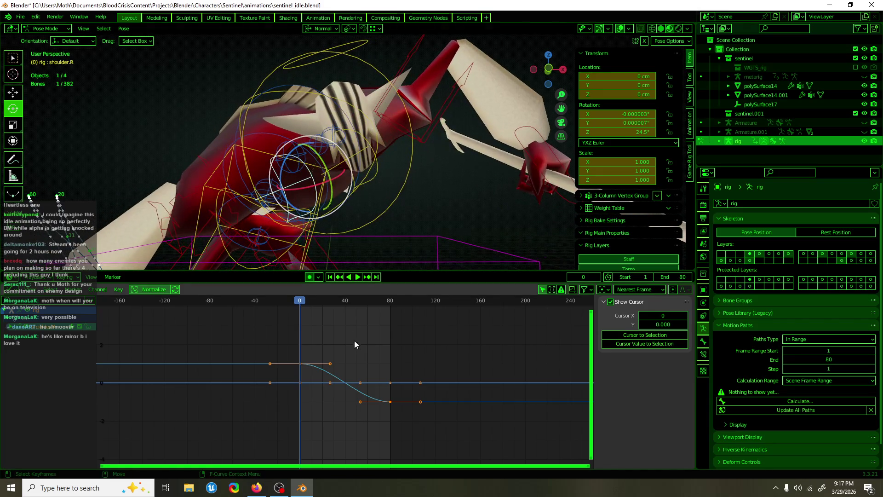
mouse_move(339, 332)
left_mouse_down()
mouse_move(305, 391)
mouse_move(292, 390)
left_mouse_up()
key("g")
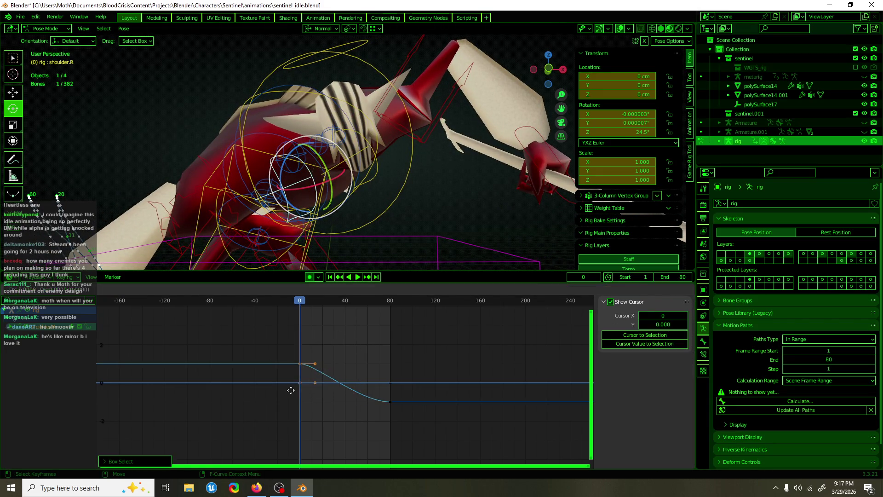
right_click(380, 391)
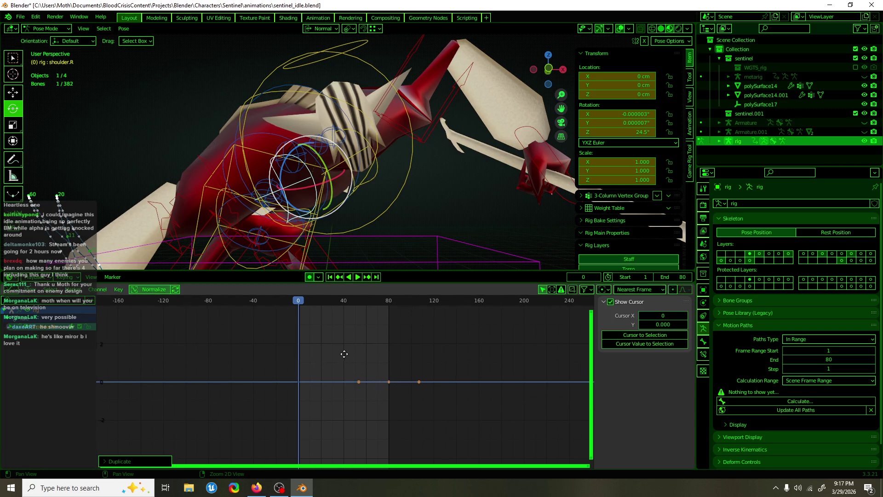
middle_click_drag(345, 355, 335, 357)
Advance to frame 13 and rotate the shoulder down about 20° with auto-key on
mouse_move(304, 221)
middle_mouse_down()
mouse_move(290, 178)
mouse_move(290, 201)
middle_mouse_up()
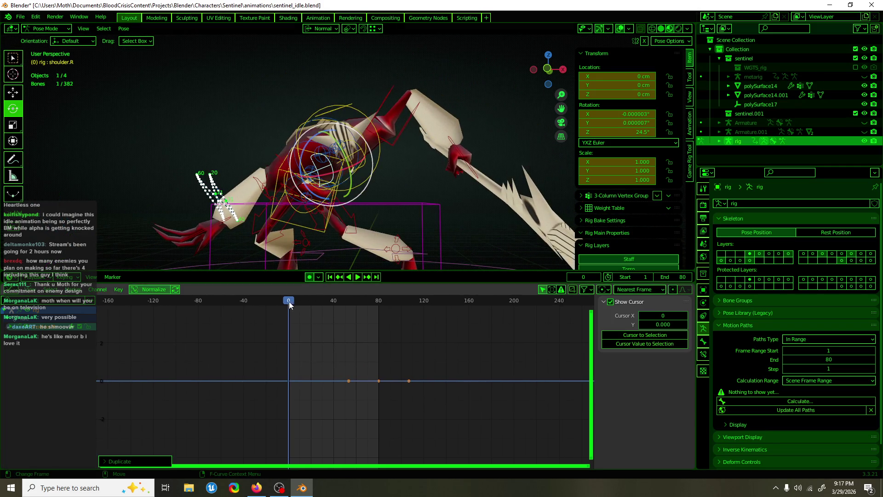
key("space")
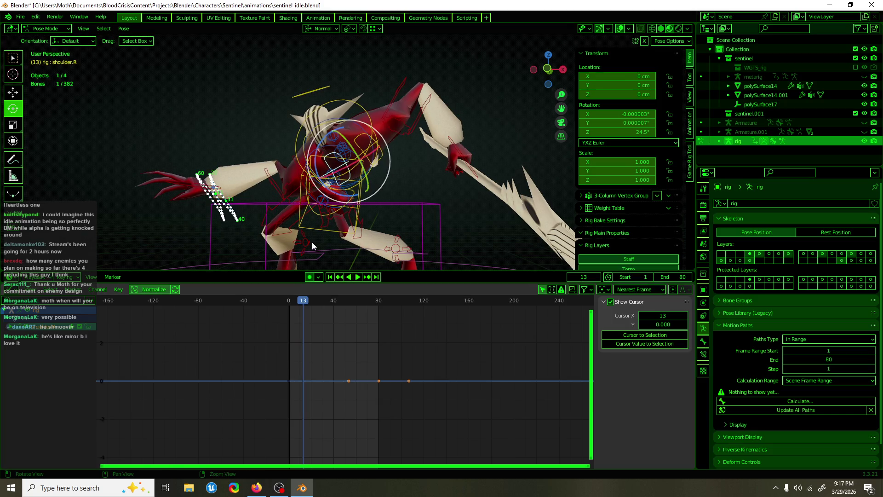
middle_click_drag(312, 242, 321, 239)
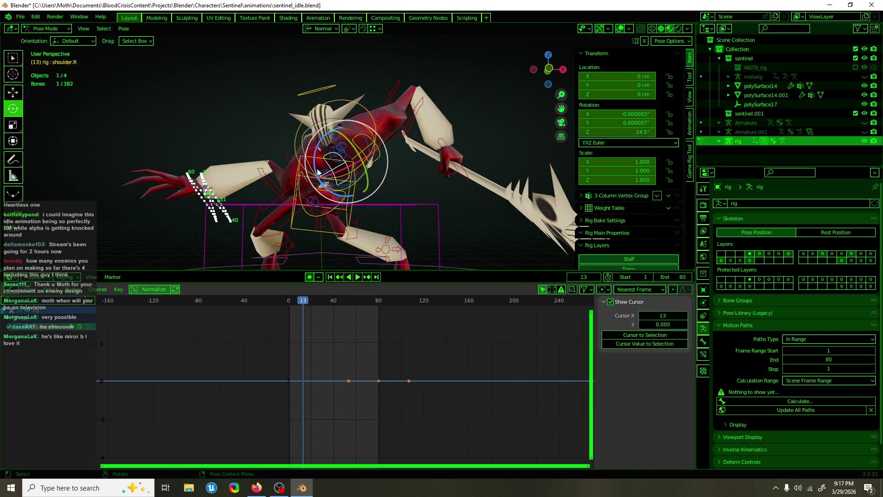
left_click_drag(318, 173, 331, 166)
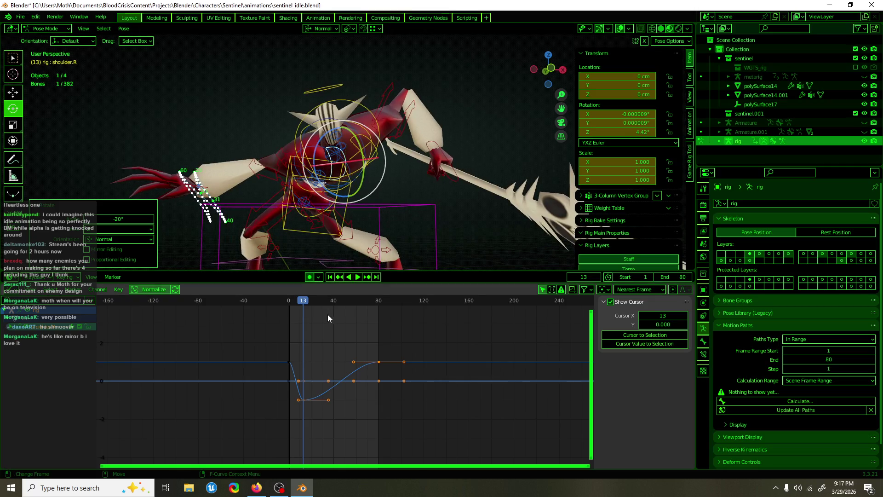
Go to frame 20, grab the key near frame 8 and slide it later in time
left_click_drag(306, 306, 311, 306)
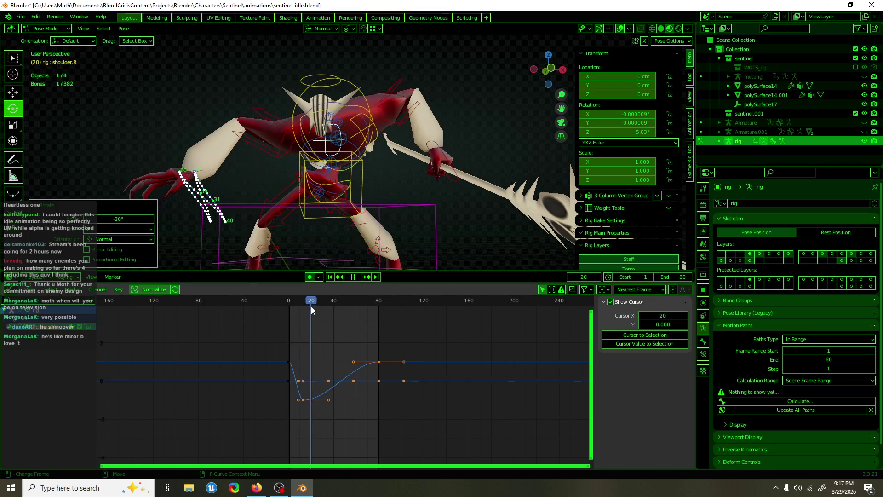
left_click_drag(325, 422, 297, 399)
key("g")
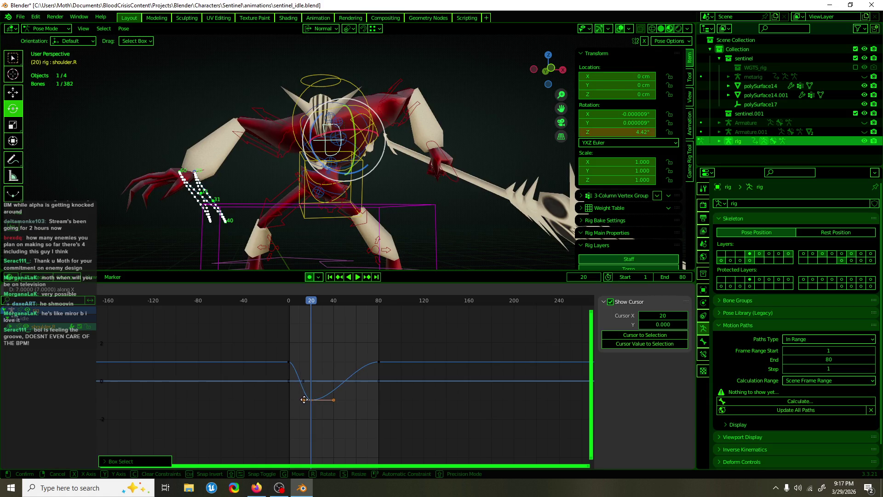
Slide the selected keys along the time axis and set the curve's extrapolation to Make Cyclic
key("g")
key("x")
left_click(322, 426)
key("shift+e")
left_click(419, 390)
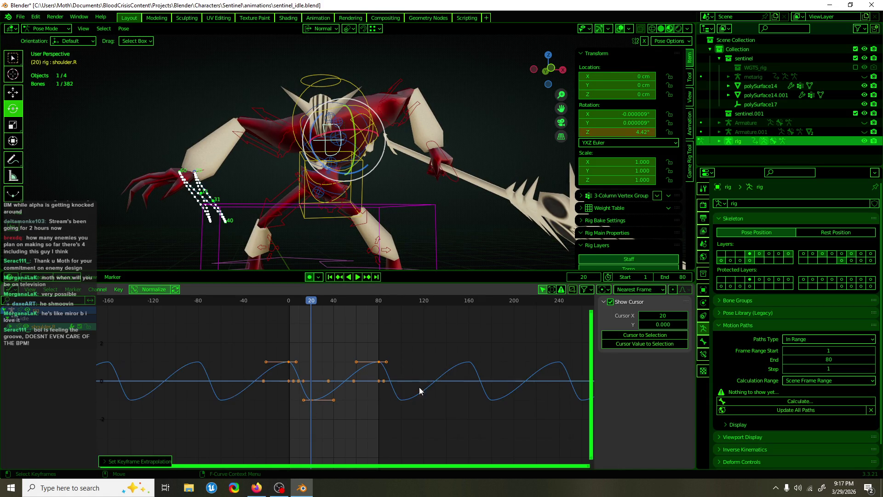
Duplicate the frame-80 key and place the copy earlier along the time axis
left_click(355, 395)
left_click_drag(352, 393, 382, 363)
key("g")
key("x")
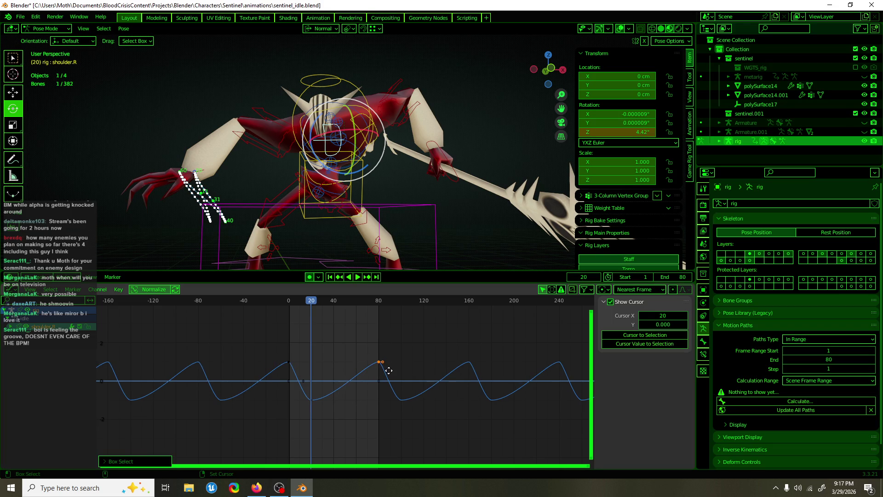
left_click(343, 383)
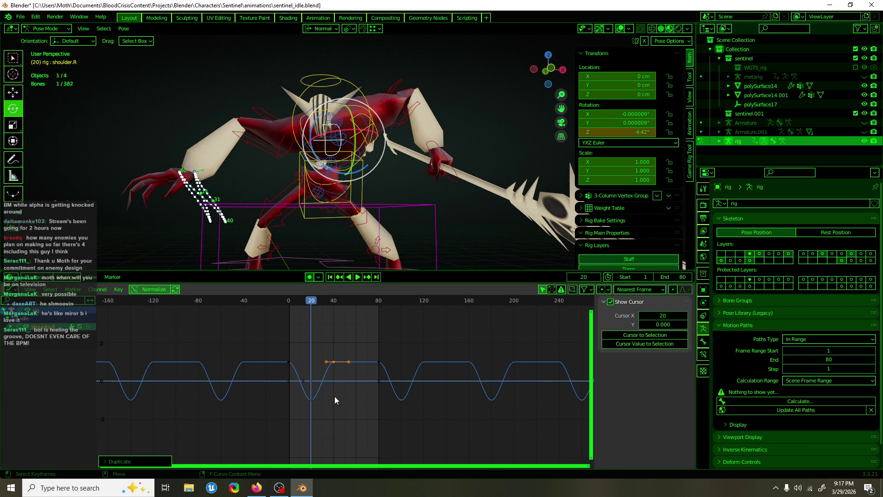
Duplicate the low frame-20 key later in time, even out its spacing and scrub to preview the loop
left_click_drag(330, 406, 305, 394)
key("g")
key("x")
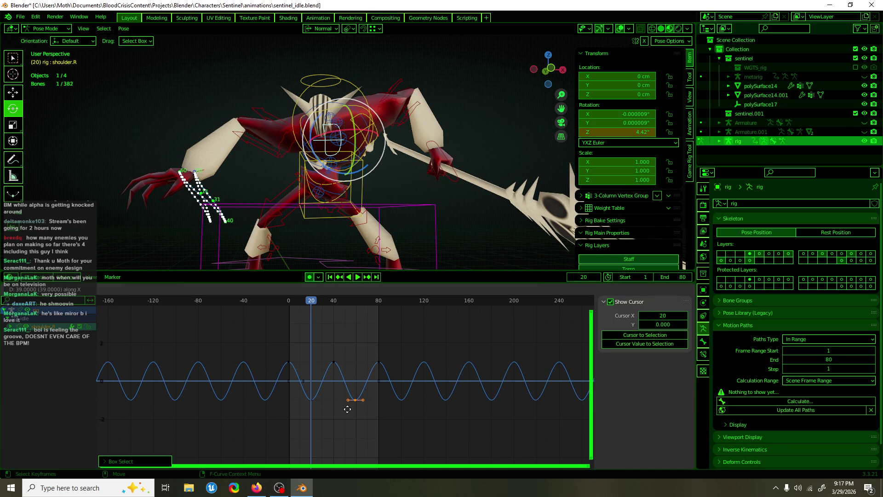
left_click(348, 410)
key("g")
key("x")
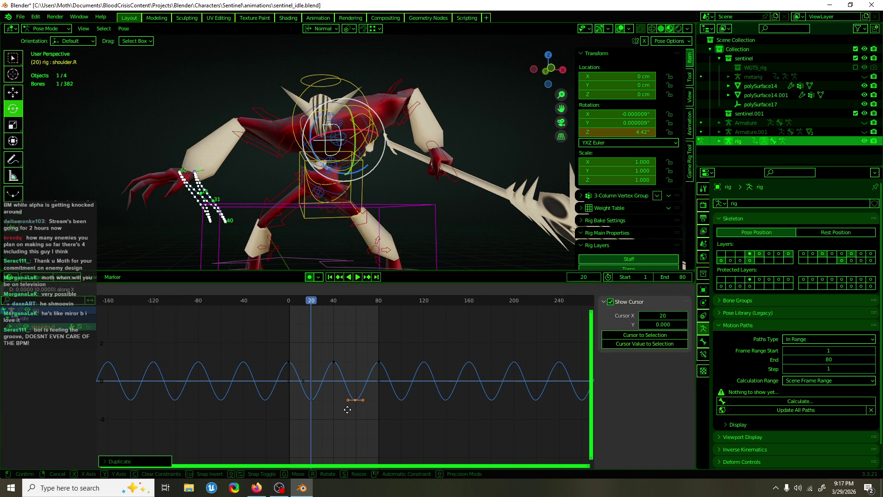
left_click(348, 411)
left_click_drag(319, 307, 317, 303)
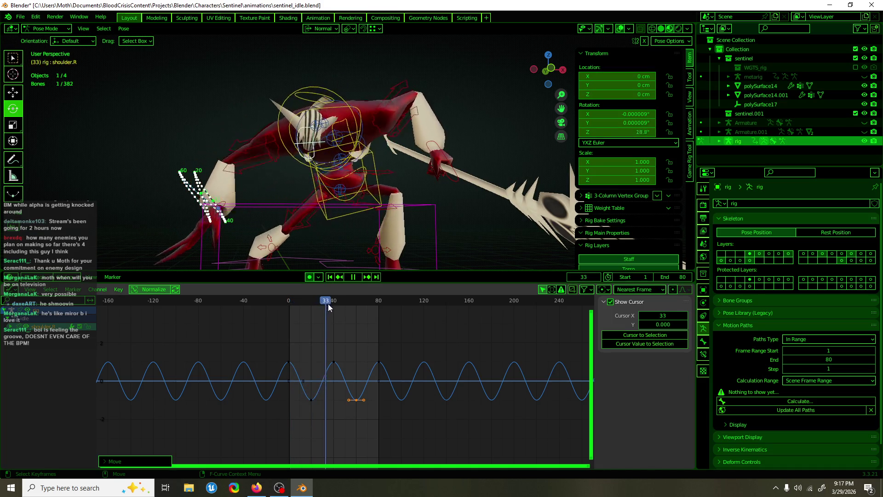
Box-select every key on the shoulder curve and shift them along time to frame 20
left_click_drag(317, 302, 340, 305)
key("space")
key("b")
left_click_drag(359, 361, 339, 373)
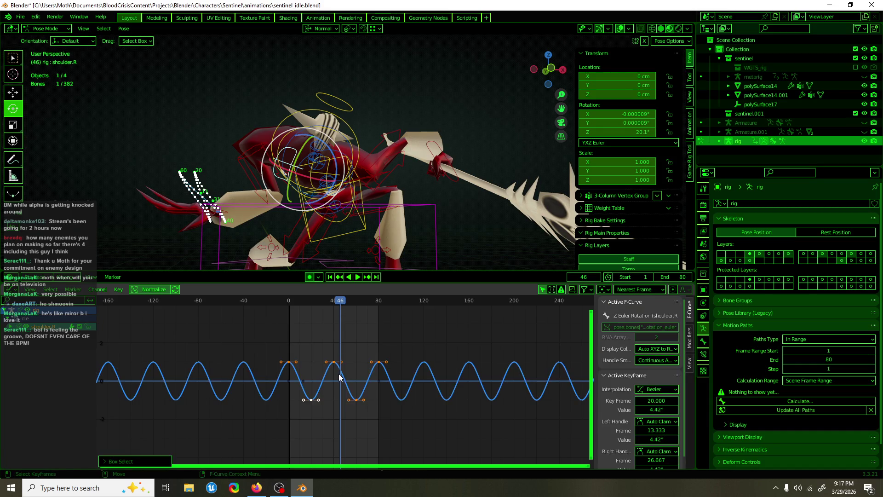
key("g")
key("x")
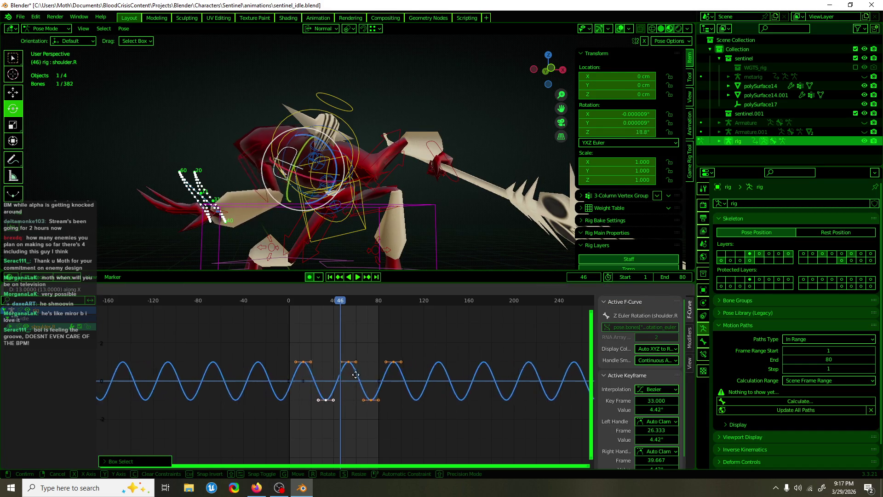
left_click(358, 364)
Try raising the peak keys, cancel, then play the idle loop from frame 18 and stop
mouse_move(418, 326)
left_mouse_down()
mouse_move(289, 376)
mouse_move(298, 368)
left_mouse_up()
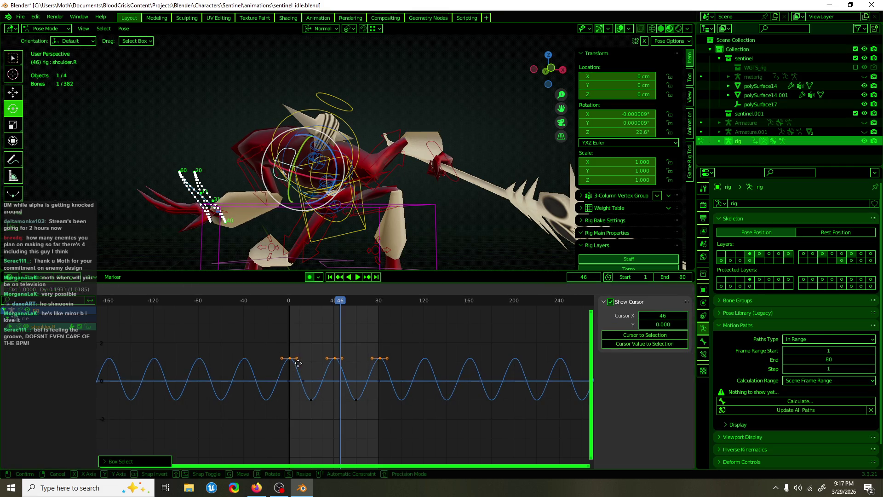
key("g")
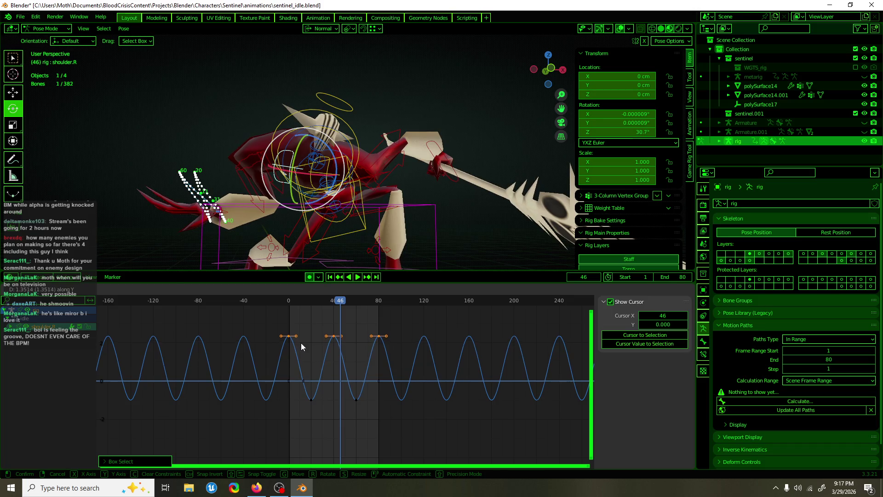
key("Escape")
left_click(305, 300)
key("space")
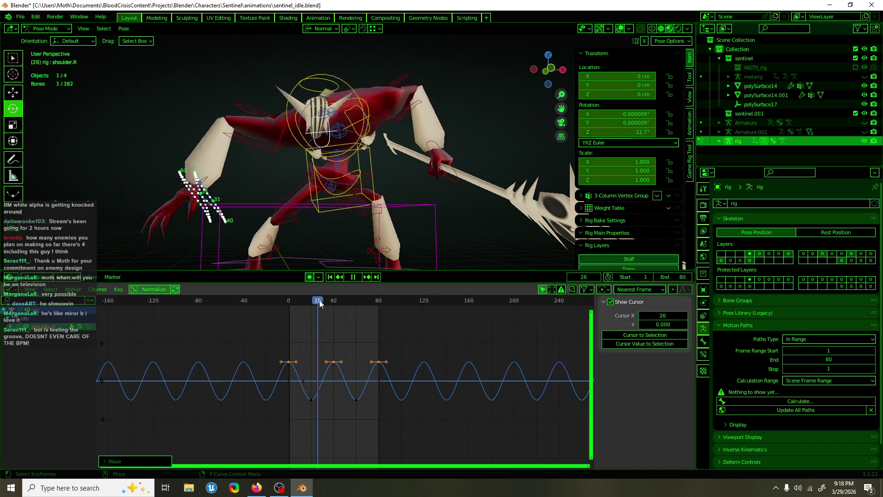
key("space")
Move the two lower keyframes to frame 30 and play from frame 24 to check the timing
left_click_drag(301, 412, 369, 387)
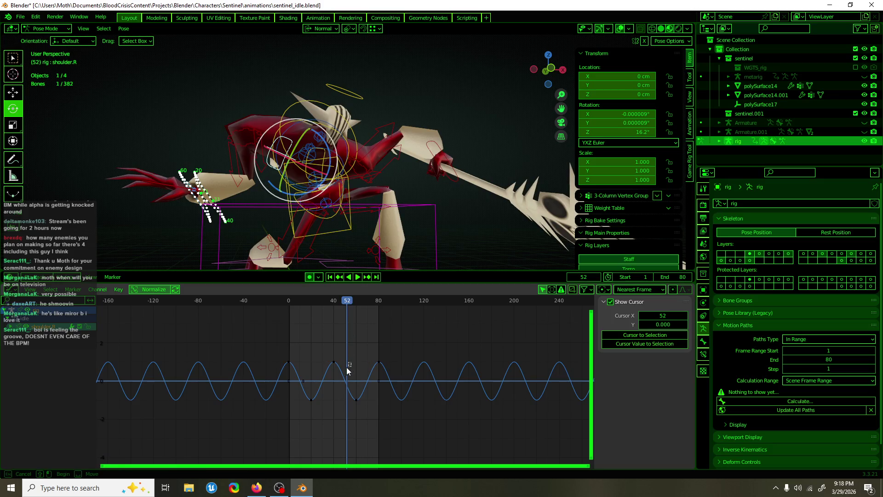
key("g")
left_click(351, 376)
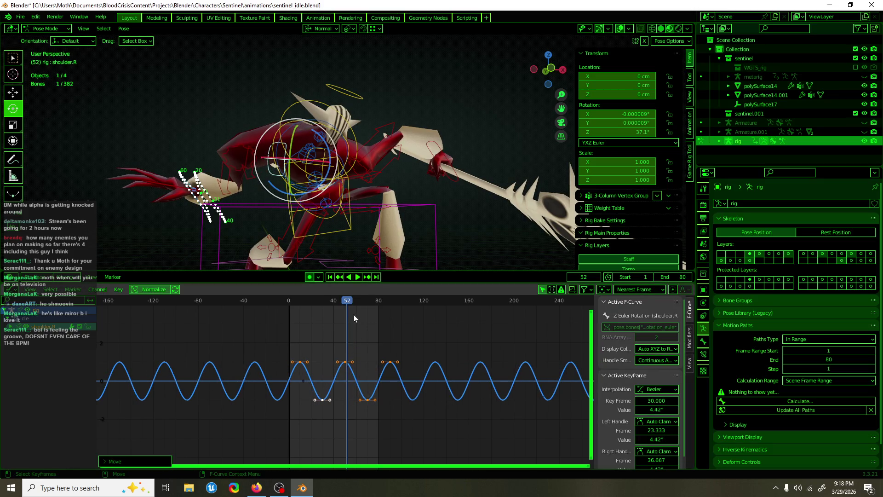
left_click(316, 302)
key("space")
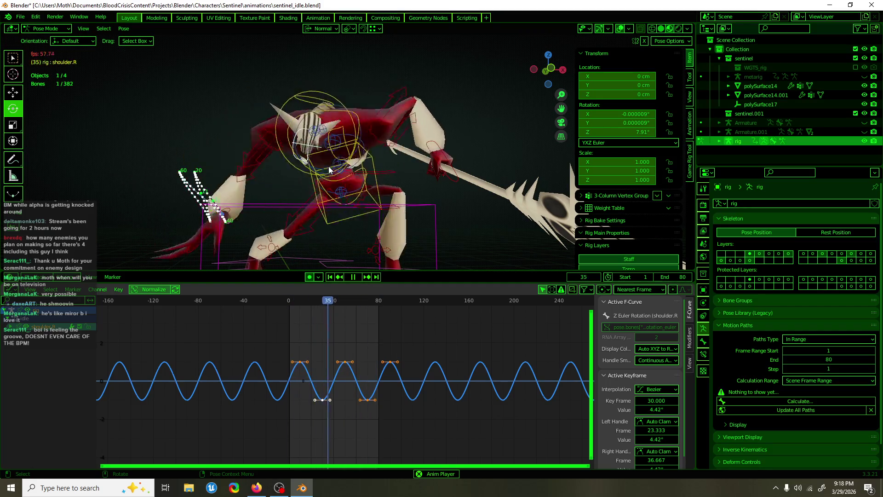
Preview the motion with overlays hidden, scrubbing frames 0–45, and cancel a trial peak-key move
key("shift+alt+z")
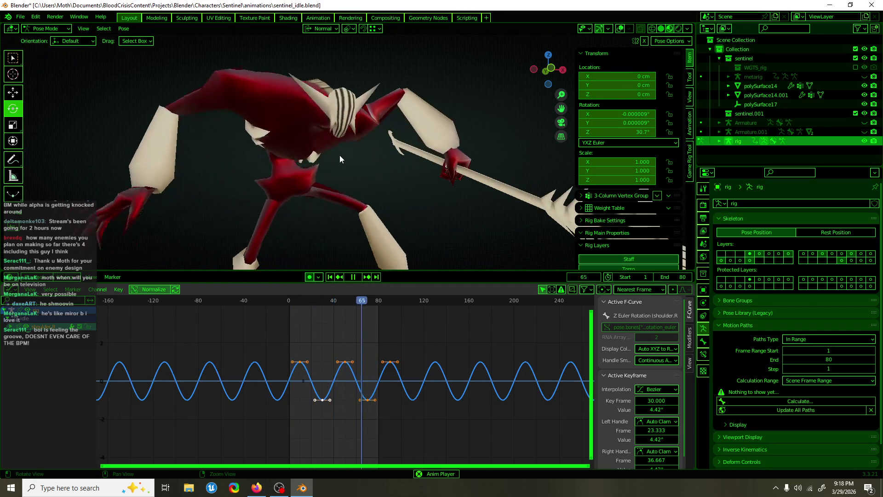
key("space")
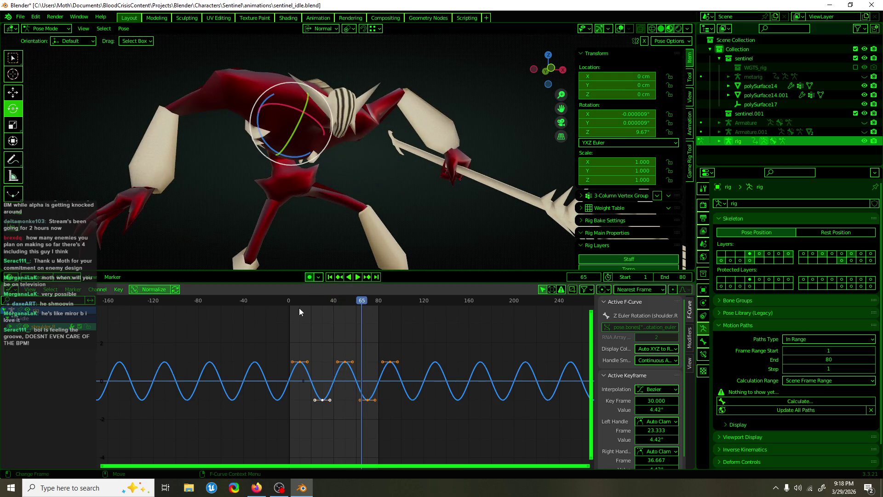
left_click_drag(293, 303, 314, 304)
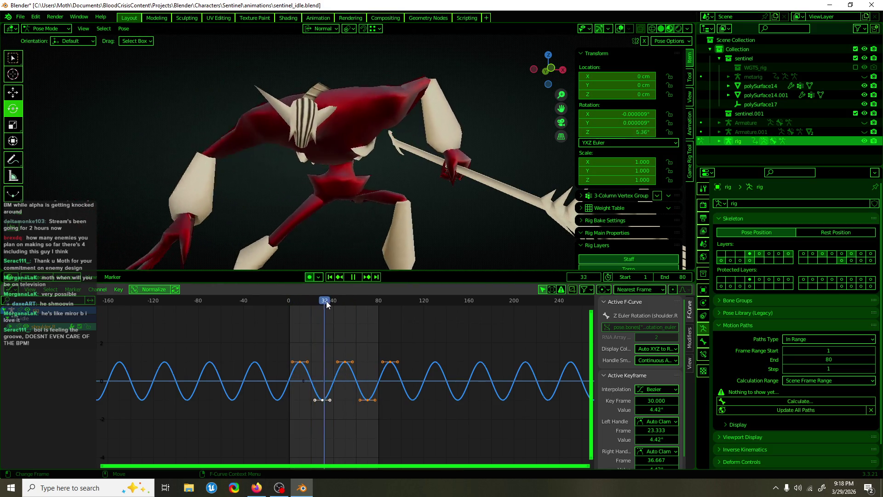
left_click_drag(314, 303, 344, 302)
left_click(376, 345)
left_click_drag(344, 360, 338, 363)
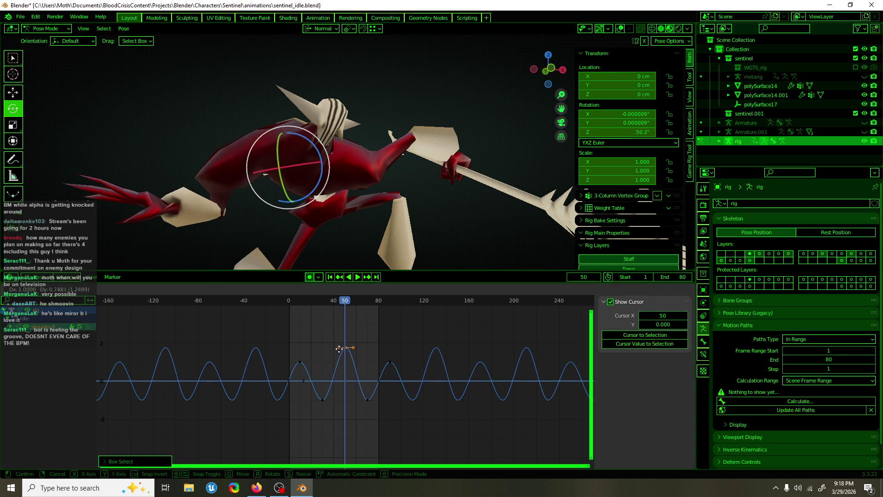
key("Escape")
key("space")
mouse_move(340, 300)
left_mouse_down()
mouse_move(316, 305)
mouse_move(371, 292)
left_mouse_up()
key("space")
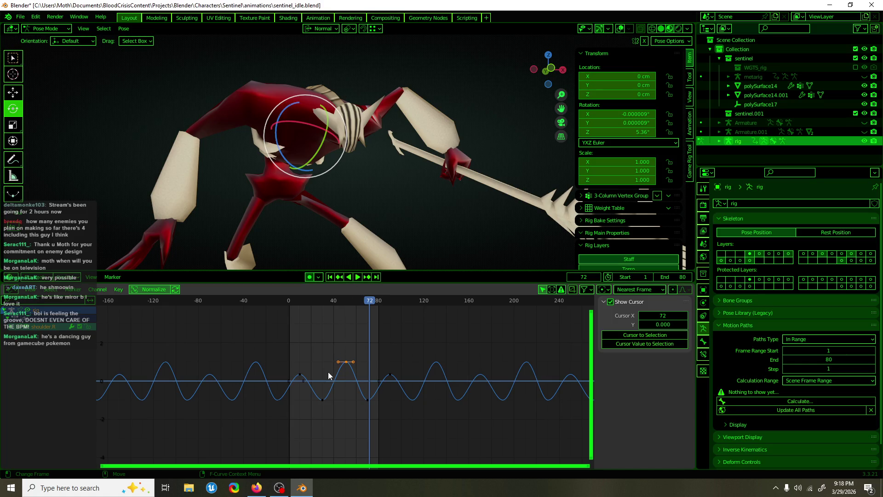
Select all shoulder keys and shift them four frames earlier, then scrub frames 53–64
left_click(343, 379)
mouse_move(367, 306)
left_mouse_down()
mouse_move(330, 320)
mouse_move(348, 320)
left_mouse_up()
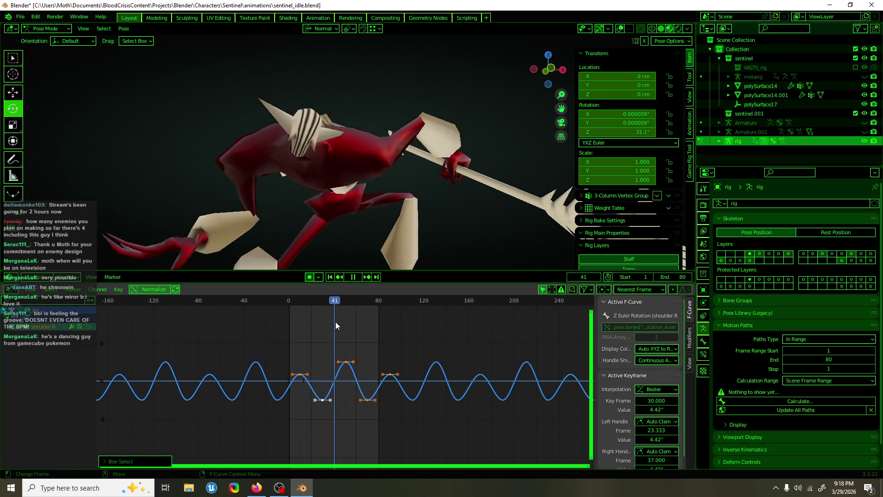
key("space")
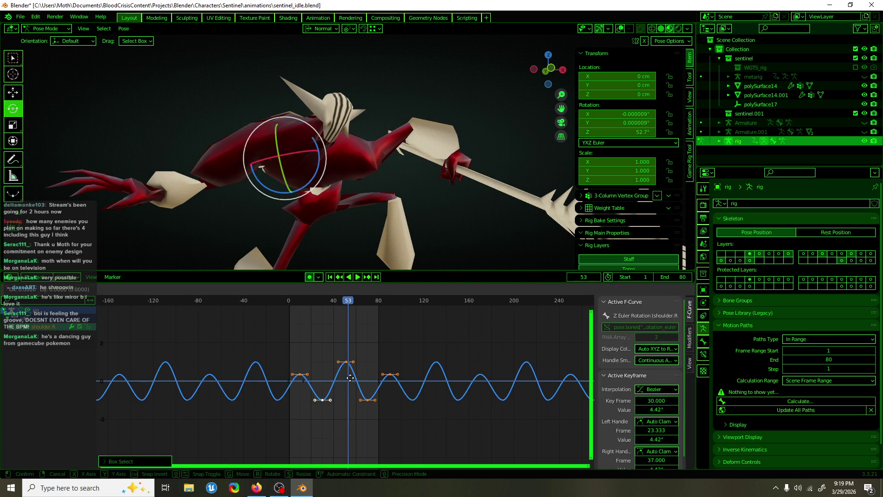
left_click_drag(350, 378, 346, 378)
left_click_drag(353, 302, 385, 302)
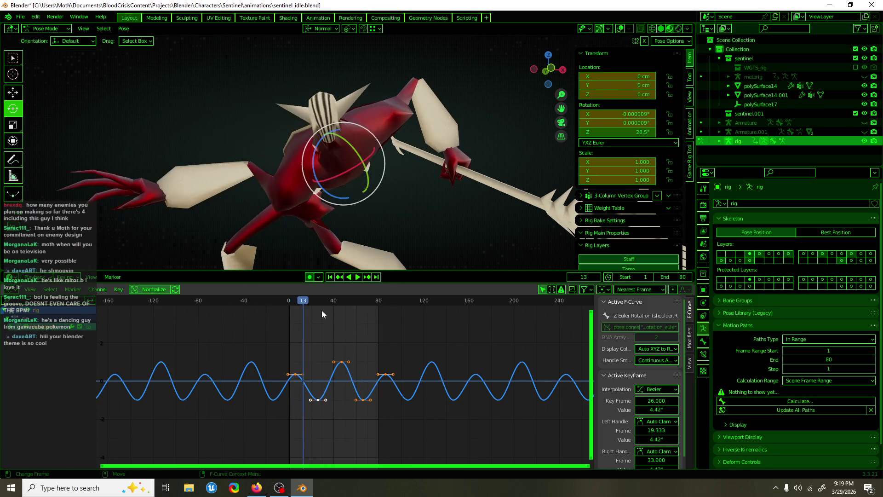
Jump to frame 6 and region-select the keyframe near frame 80
left_click_drag(322, 310, 295, 301)
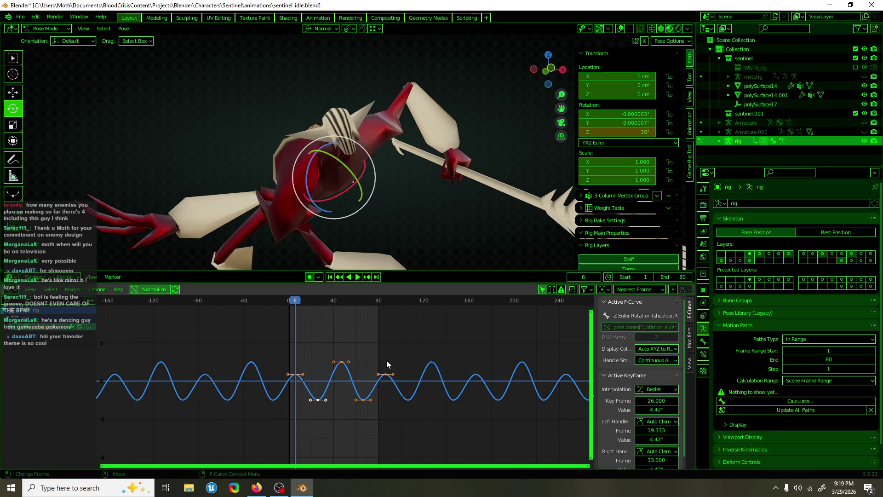
left_click_drag(400, 355, 381, 375)
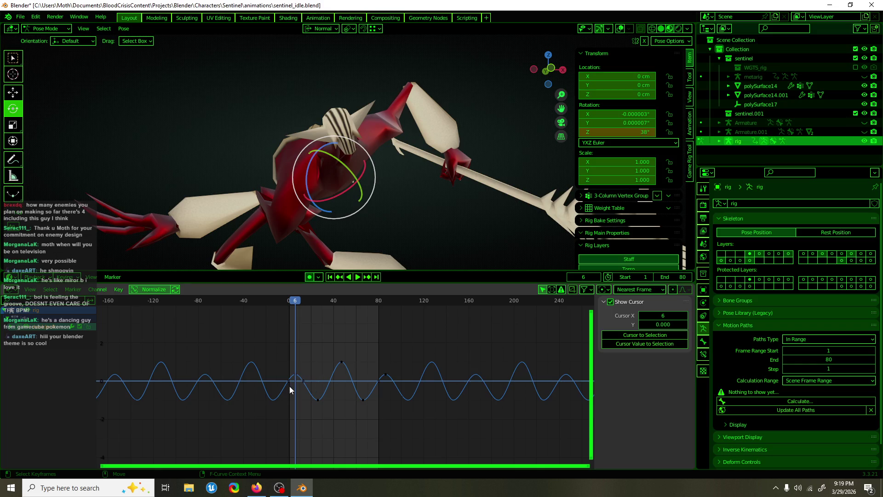
left_click_drag(290, 385, 280, 380)
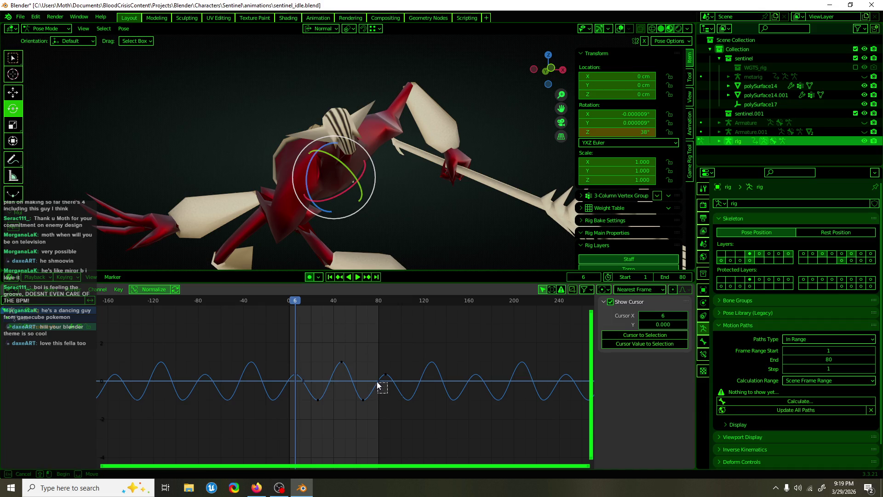
Lower the loop's frame-0 and frame-80 keyframes together, then play and stop at frame 26
left_click(378, 382)
left_click_drag(304, 386, 286, 393)
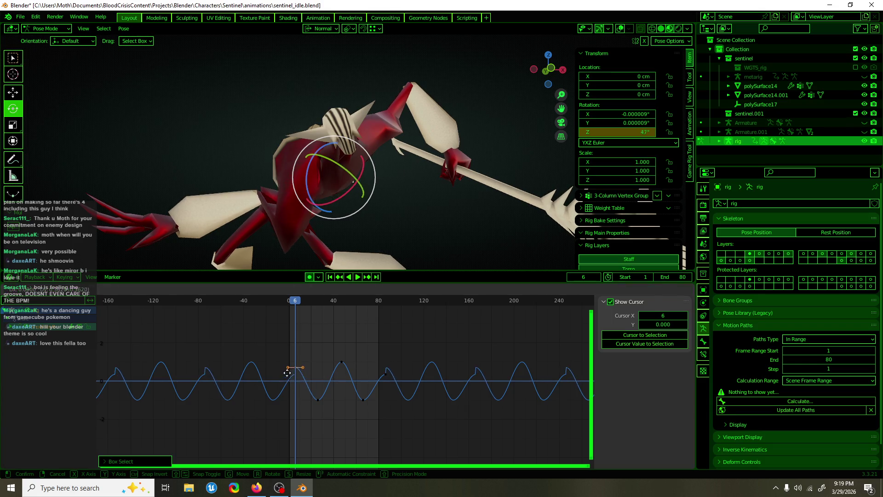
right_click(286, 406)
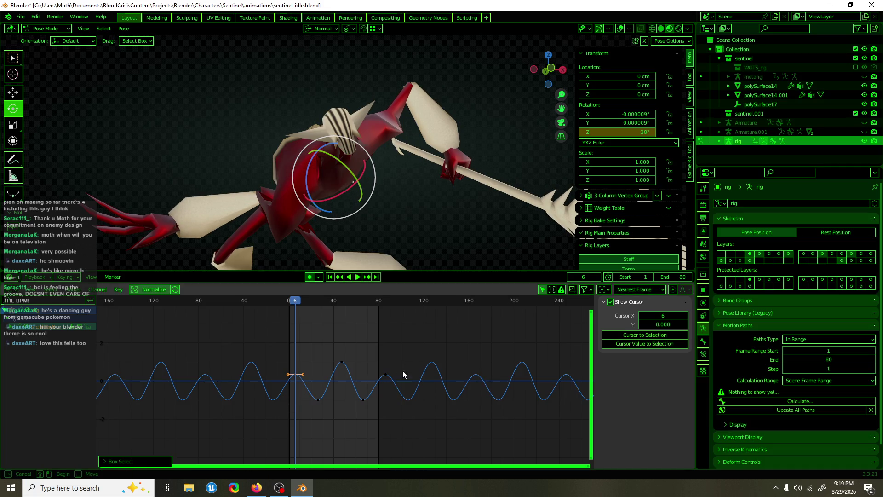
key("g")
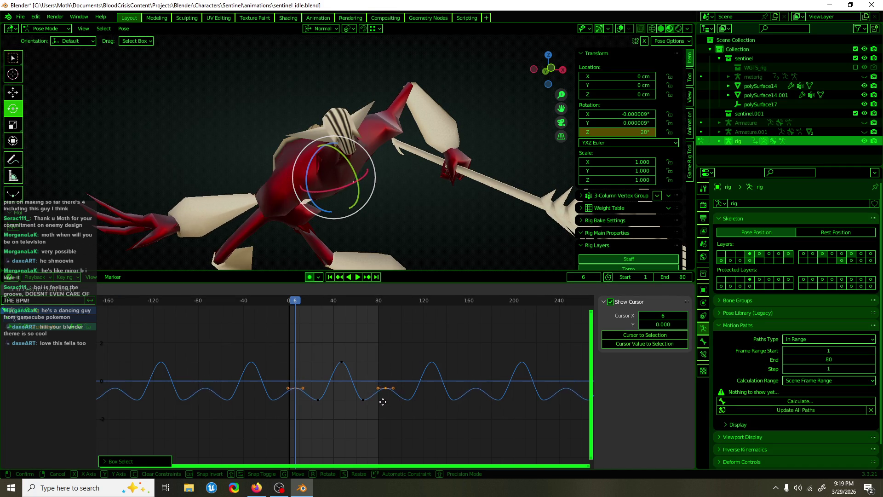
left_click(383, 411)
key("space")
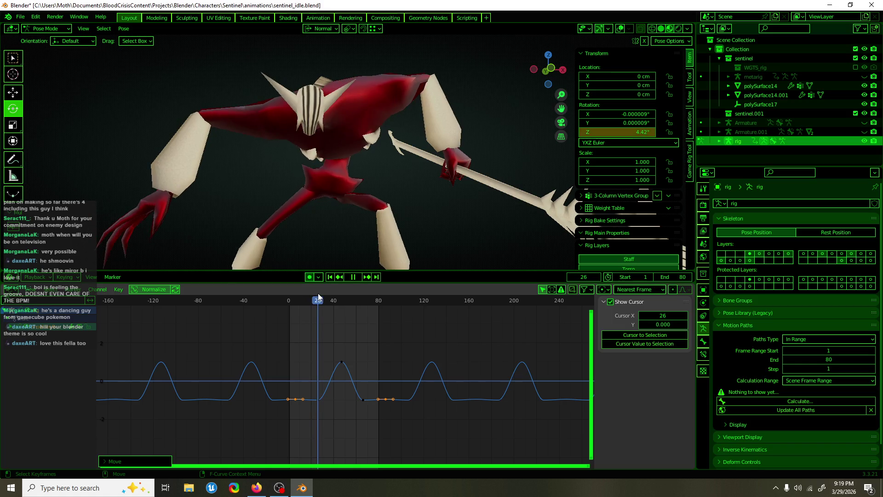
key("space")
Adjust the height of the two dip keyframes and scrub frames 9–42 to preview the result
left_click(372, 425)
left_click_drag(315, 393, 315, 393)
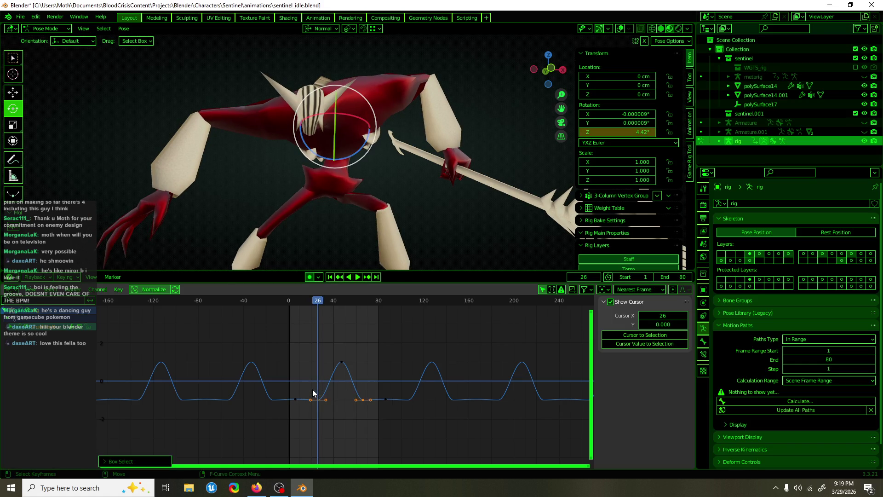
key("g")
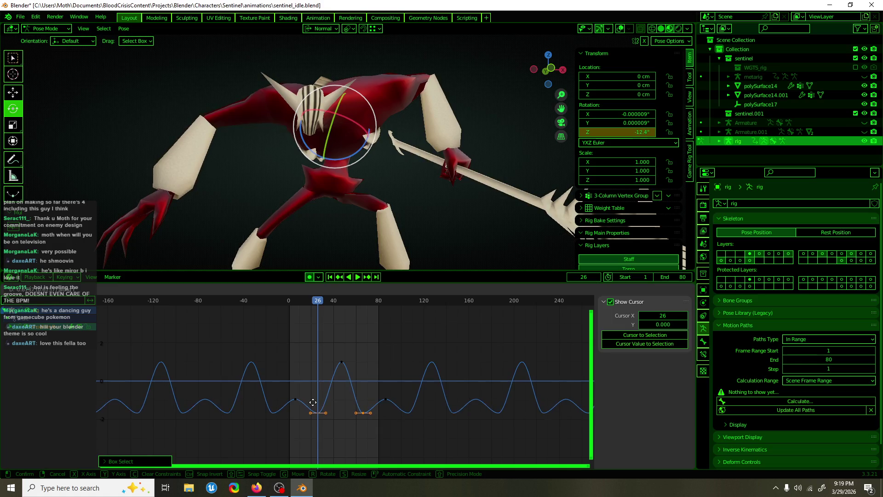
left_click(313, 390)
left_click_drag(315, 301, 298, 307)
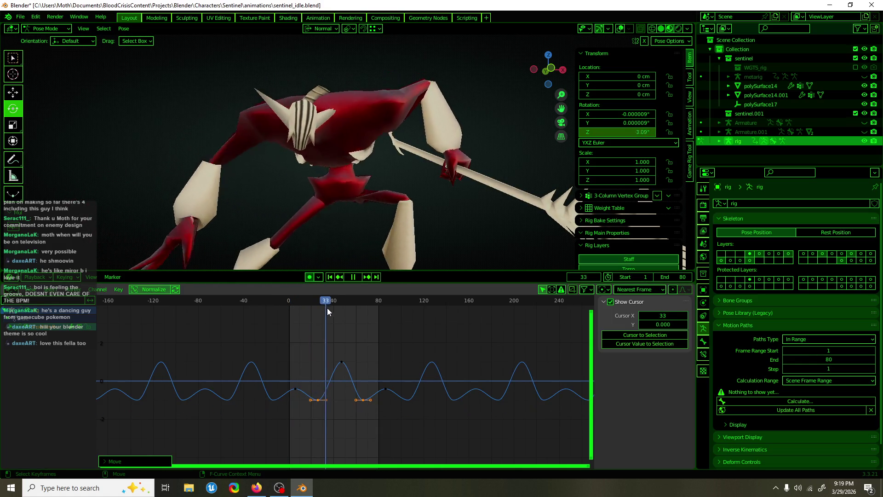
left_click_drag(299, 304, 337, 310)
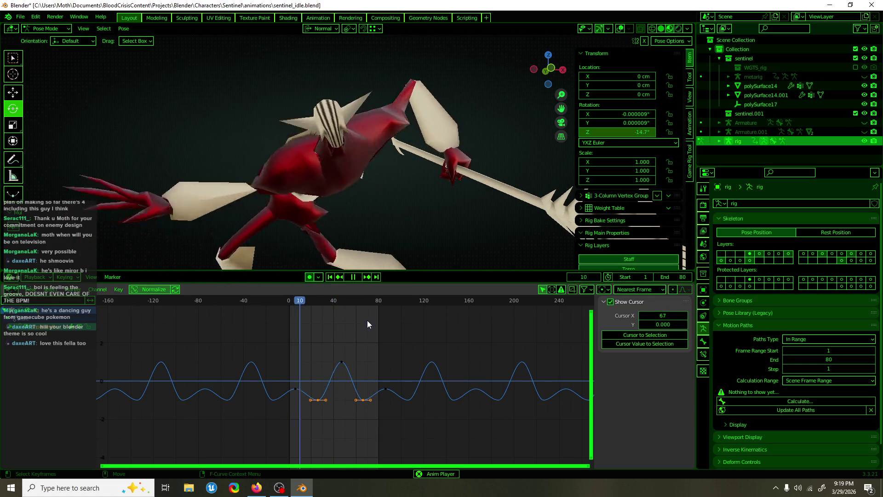